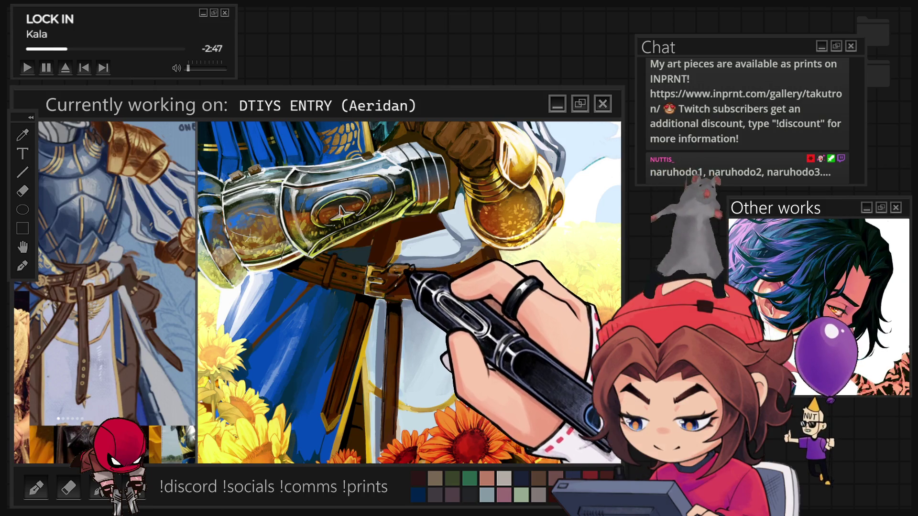
- Fit the whole knight painting in the window and shift the view toward the background sunflowers
key("ctrl+0")
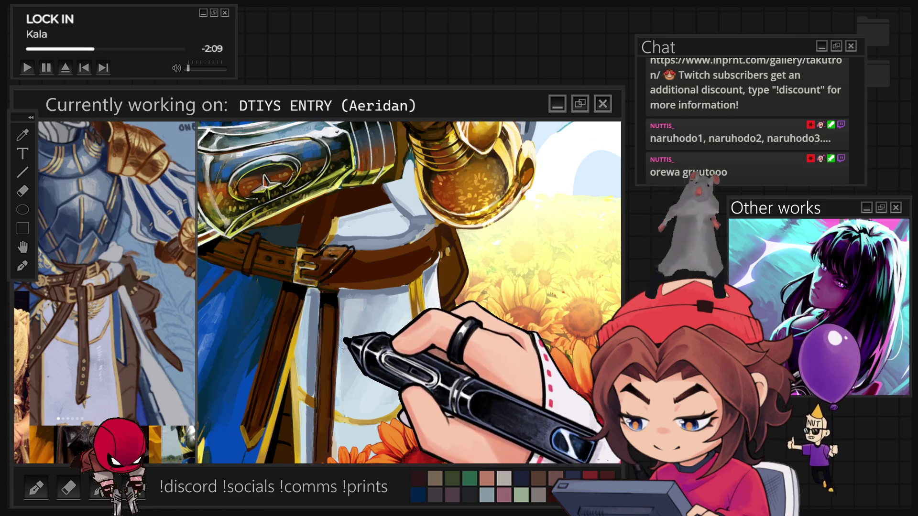
scroll(348, 337, "down", 2)
- Zoom in on the sunflowers around the knight's lower robe
scroll(411, 325, "up", 1)
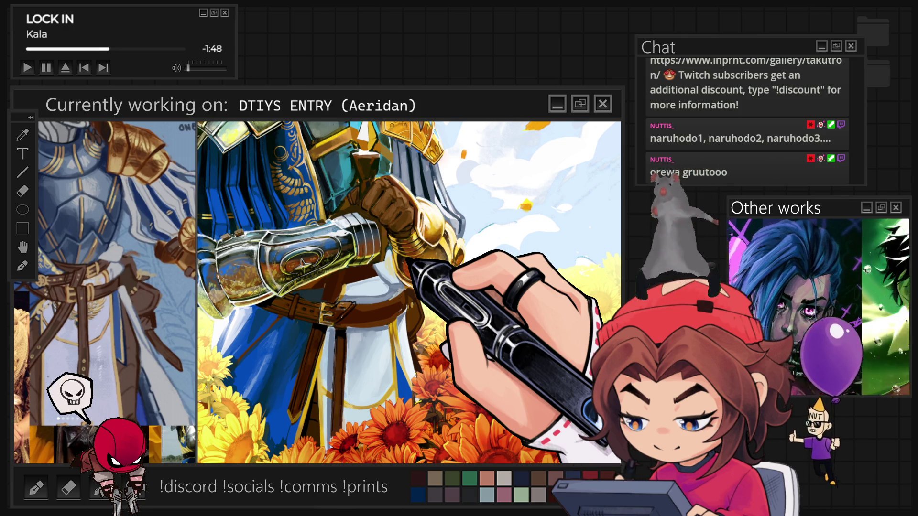
scroll(409, 292, "up", 2)
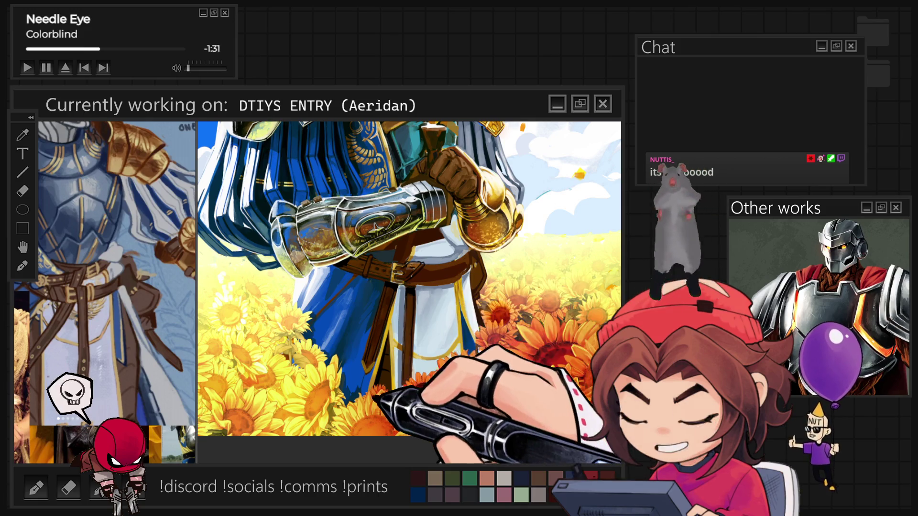
key("ctrl+0")
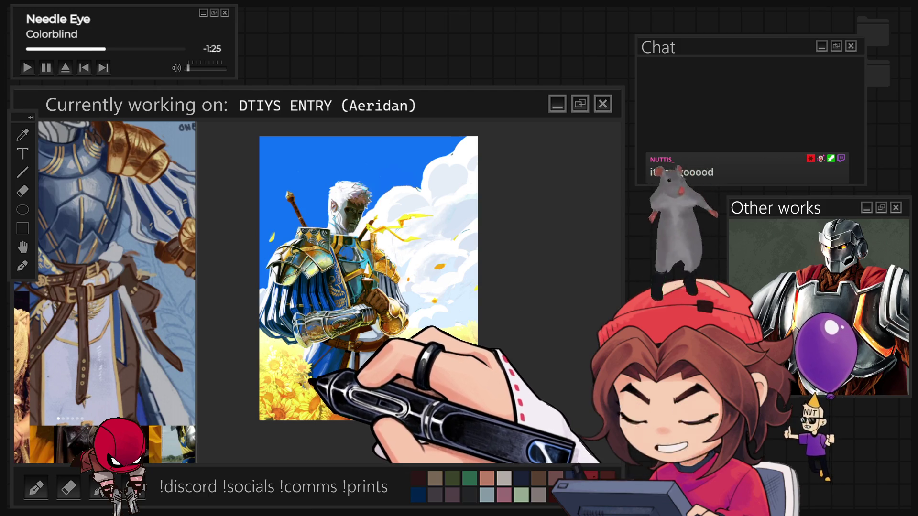
key("ctrl+plus")
key("ctrl+plus")
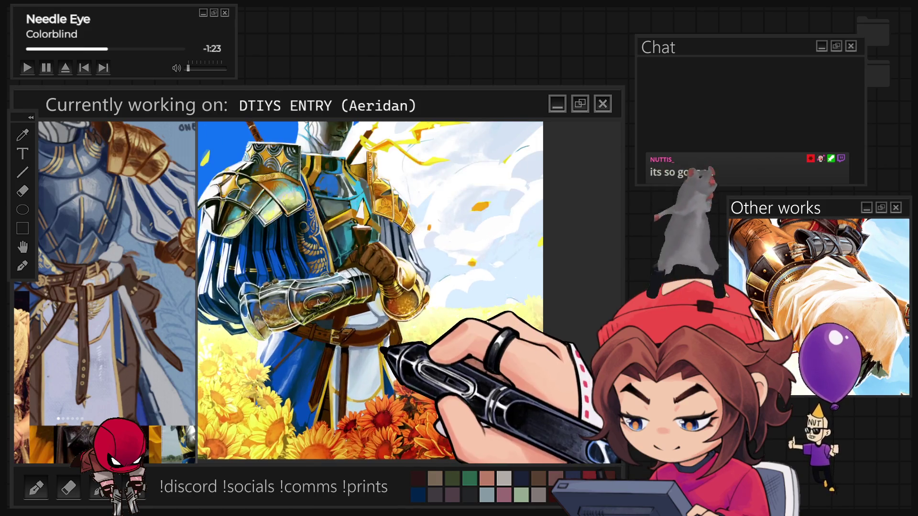
key("ctrl+minus")
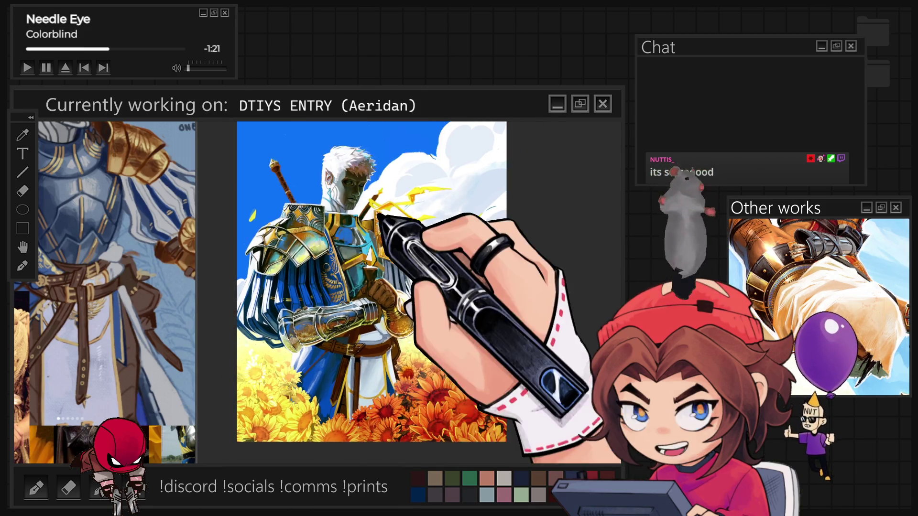
key("ctrl+plus")
key("ctrl+plus")
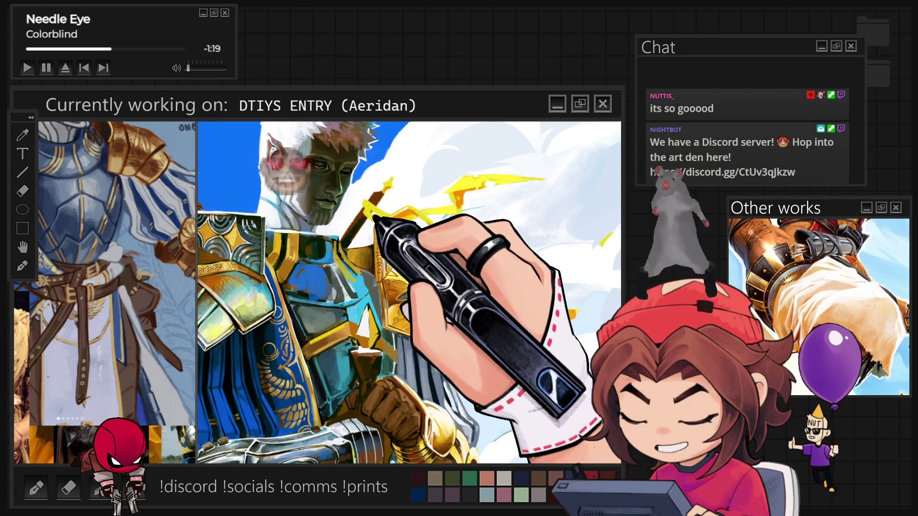
key("ctrl+minus")
key("ctrl+minus")
key("ctrl+minus")
key("ctrl+minus")
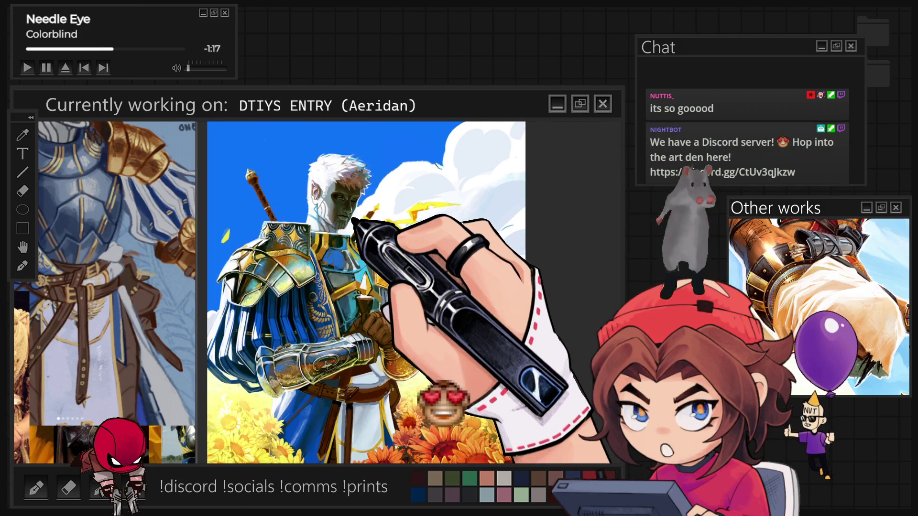
key("ctrl+plus")
key("ctrl+plus")
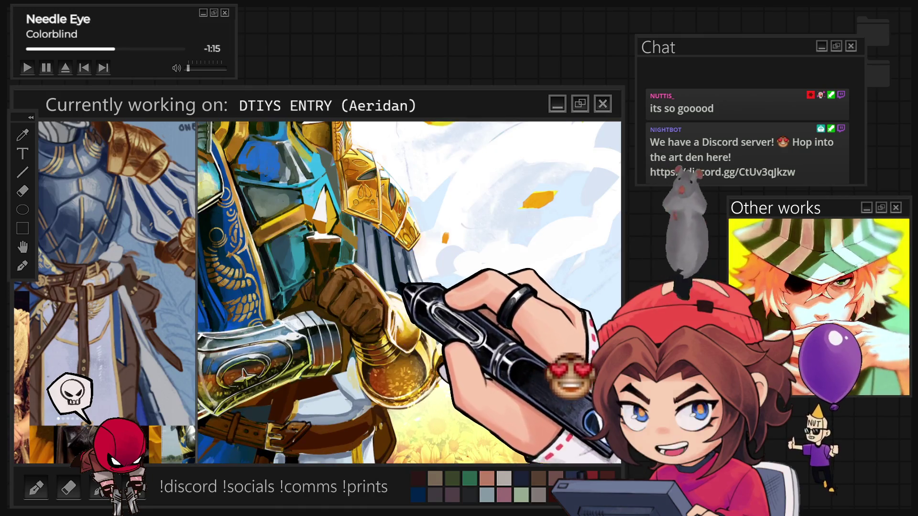
key("ctrl+plus")
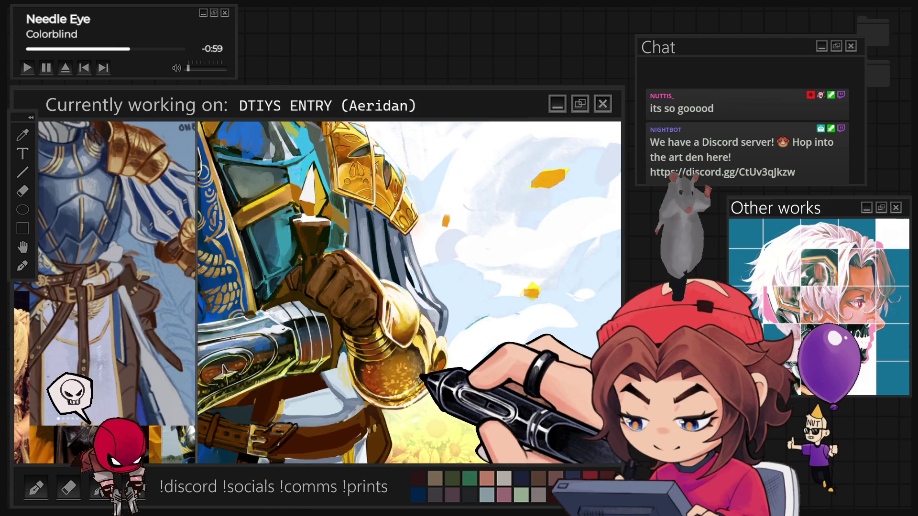
- Zoom in on the gold sword pommel beneath the gloved hand
scroll(409, 293, "up", 3)
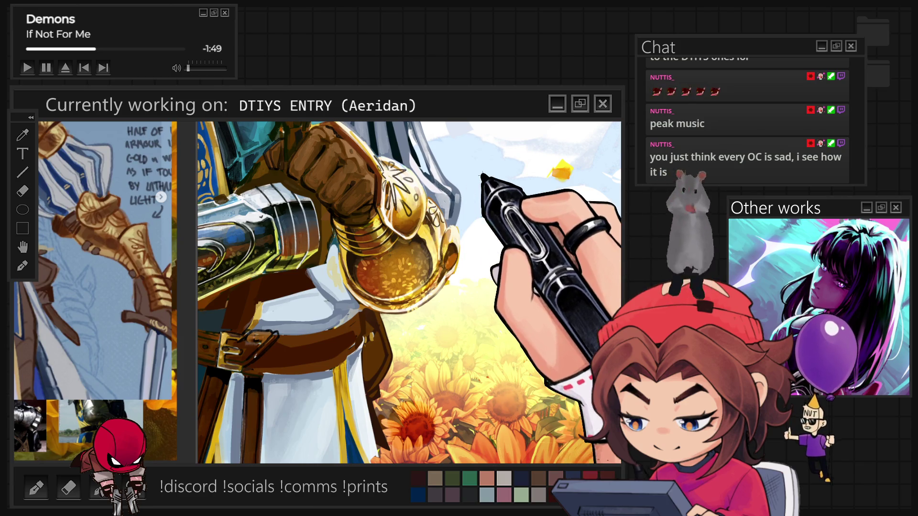
scroll(433, 159, "up", 5)
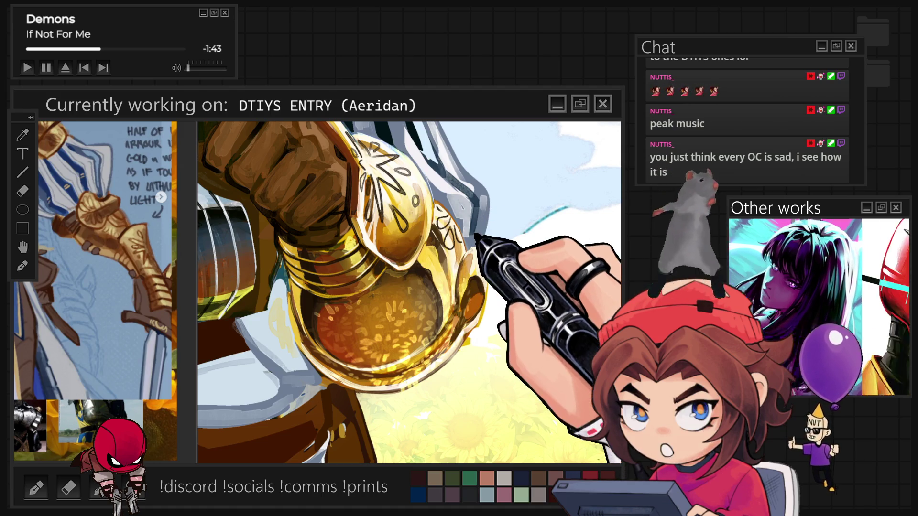
scroll(438, 351, "down", 5)
scroll(409, 294, "down", 5)
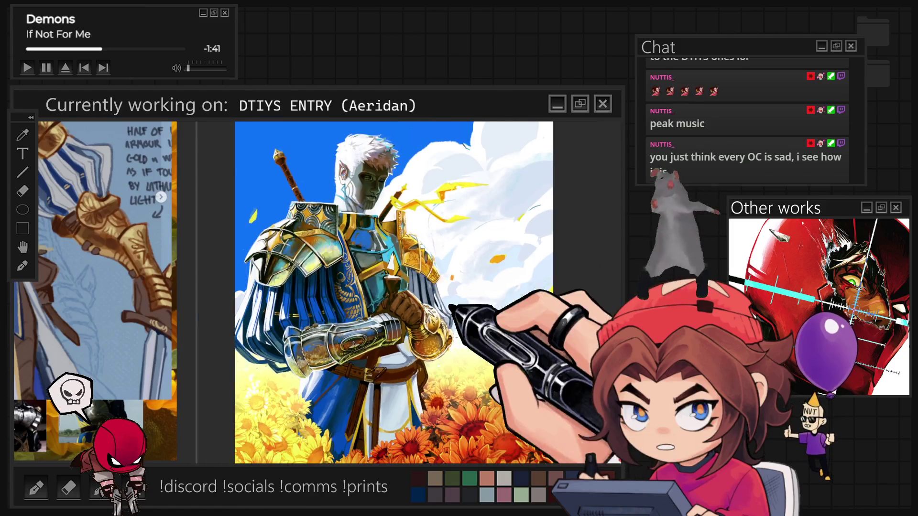
scroll(316, 173, "up", 8)
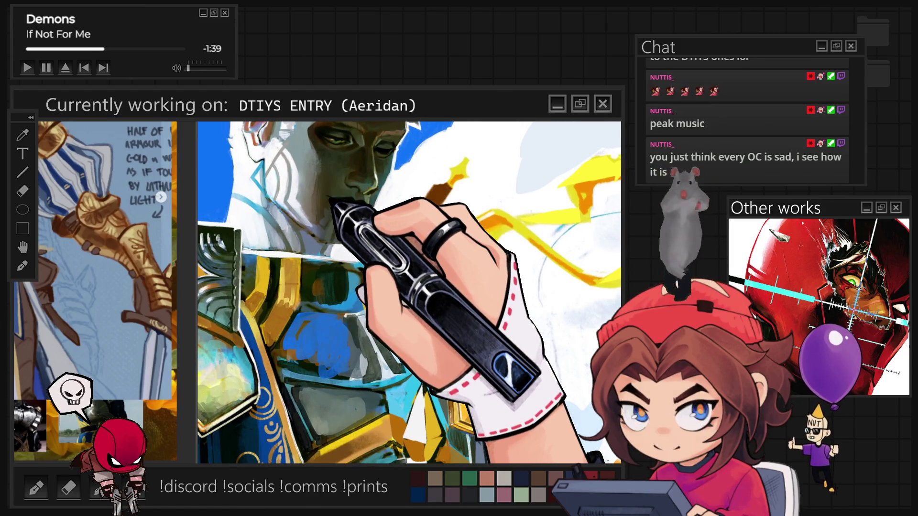
scroll(334, 190, "down", 2)
scroll(339, 183, "down", 4)
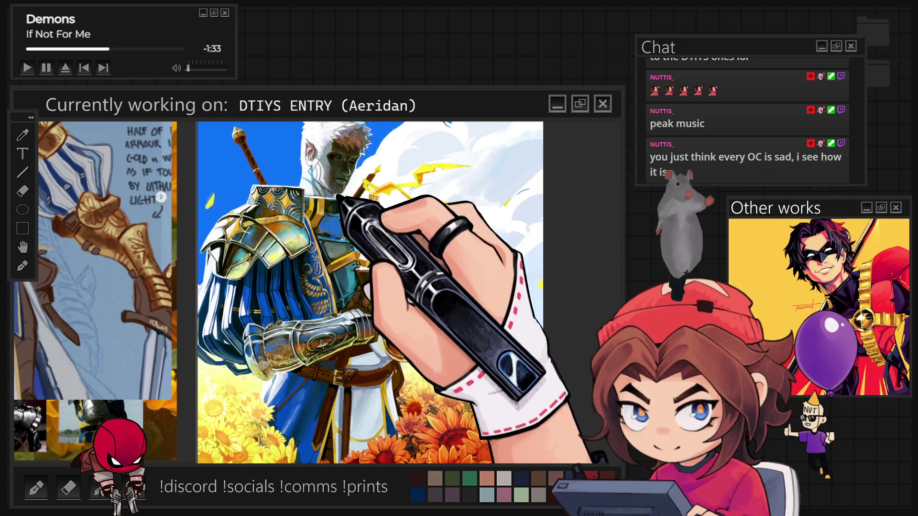
scroll(438, 344, "up", 5)
scroll(435, 345, "up", 2)
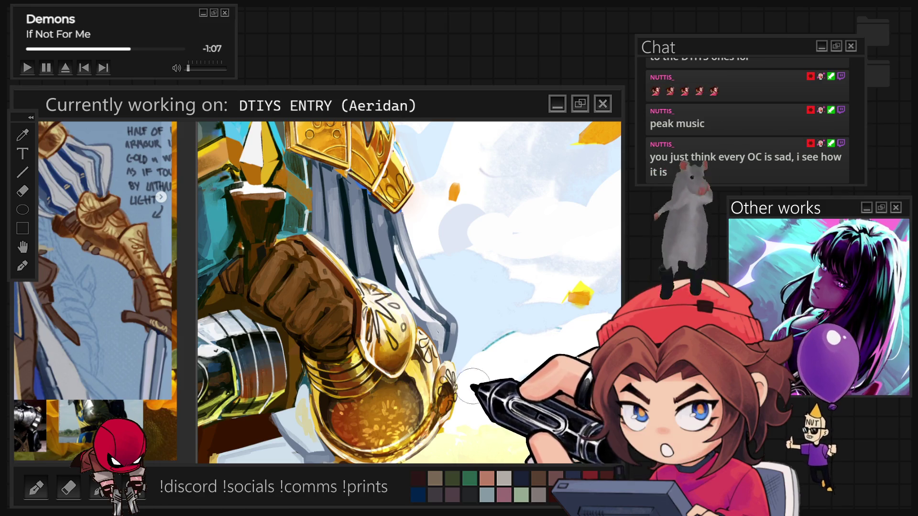
scroll(330, 330, "down", 2)
scroll(331, 329, "down", 3)
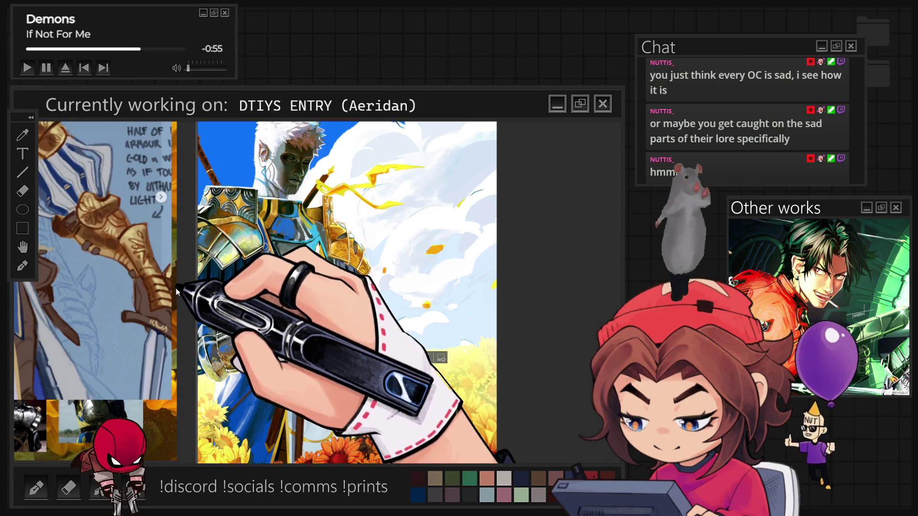
scroll(341, 321, "up", 4)
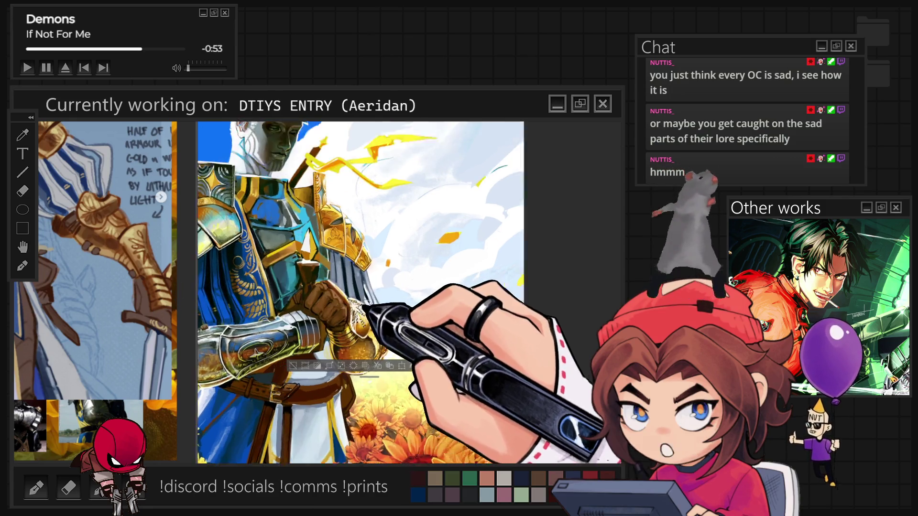
scroll(341, 319, "up", 4)
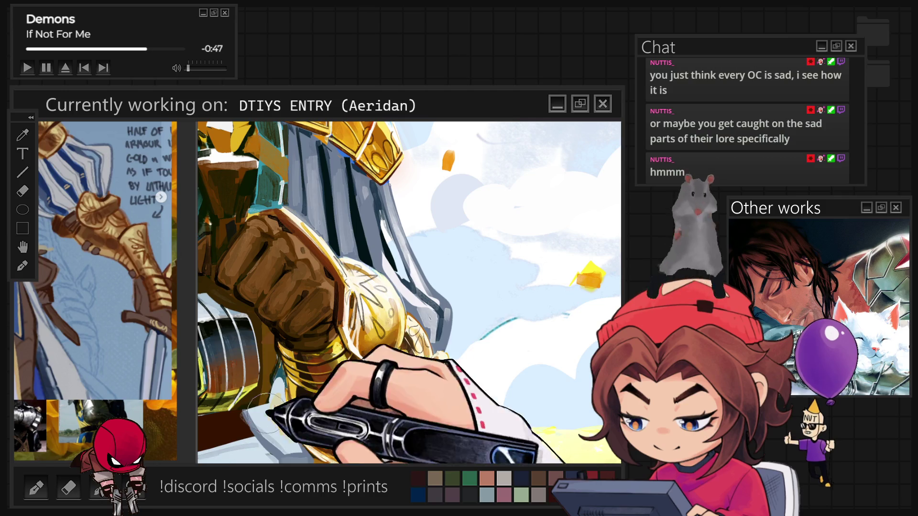
scroll(383, 330, "up", 1)
scroll(384, 326, "up", 2)
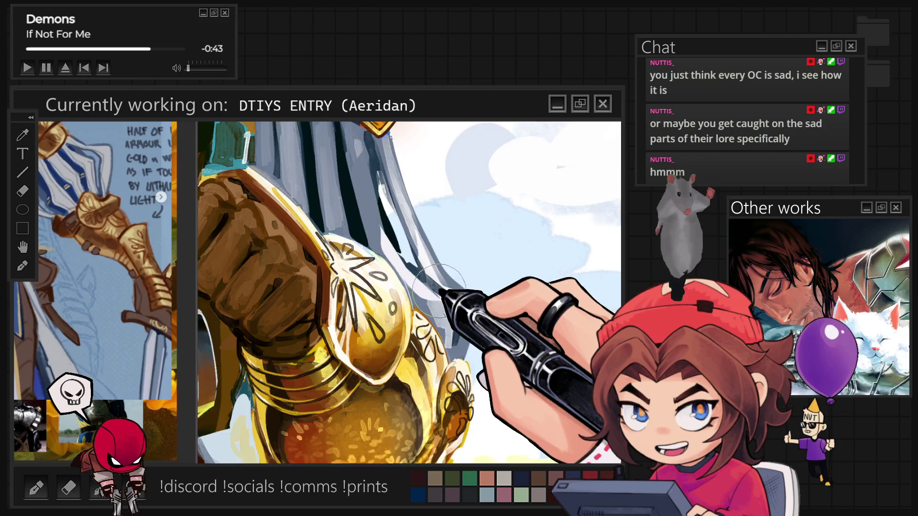
scroll(364, 235, "down", 3)
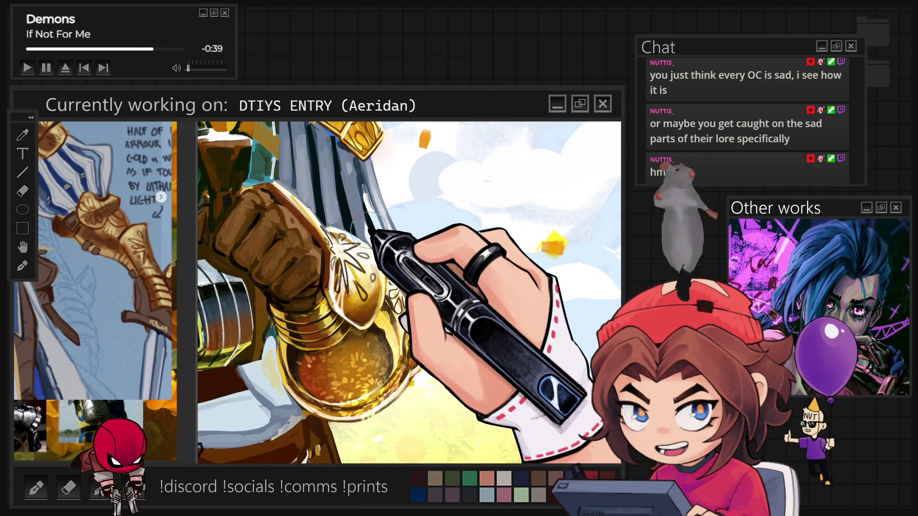
scroll(412, 165, "down", 3)
scroll(411, 165, "down", 5)
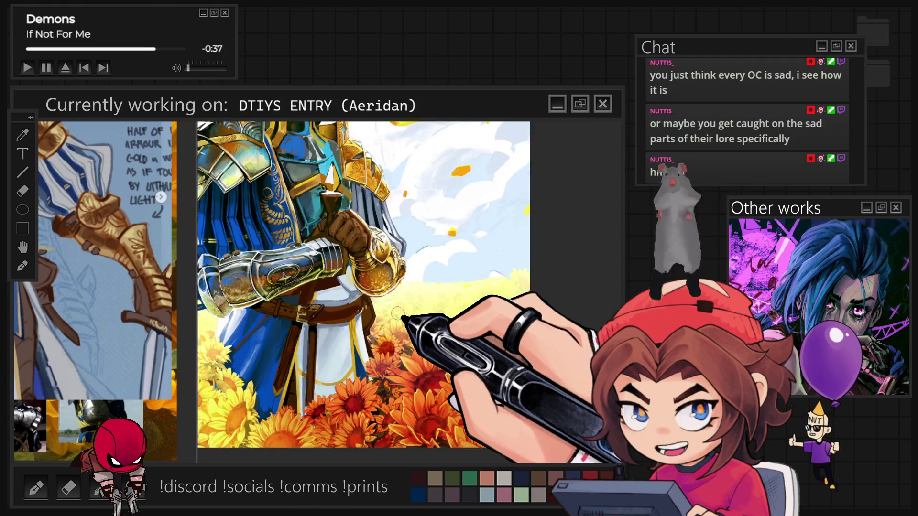
scroll(362, 287, "up", 1)
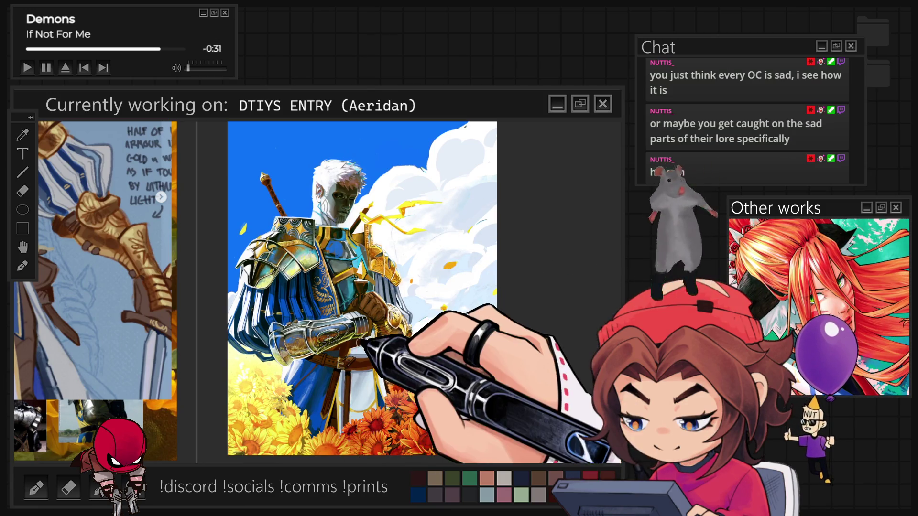
scroll(412, 306, "up", 5)
scroll(413, 304, "up", 2)
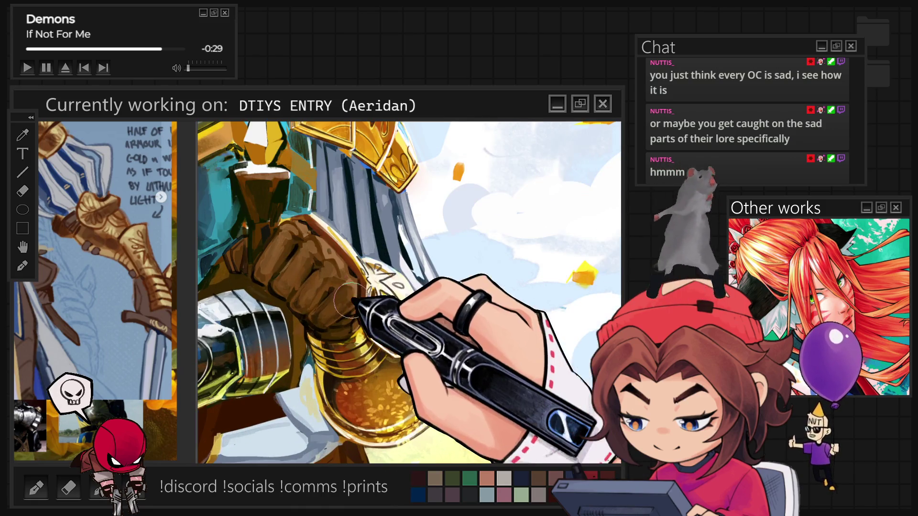
left_click_drag(343, 278, 382, 306)
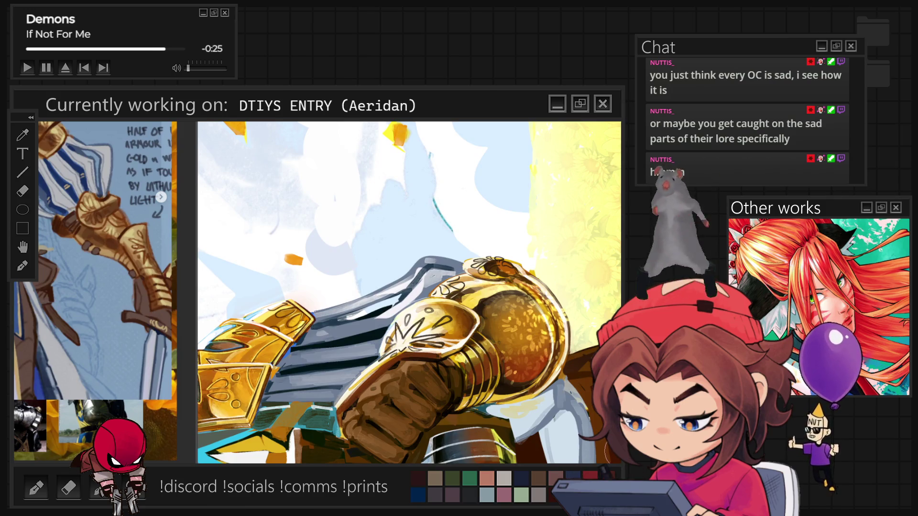
- Zoom closer onto the pommel and halve the brush size for fine detail
scroll(433, 337, "up", 3)
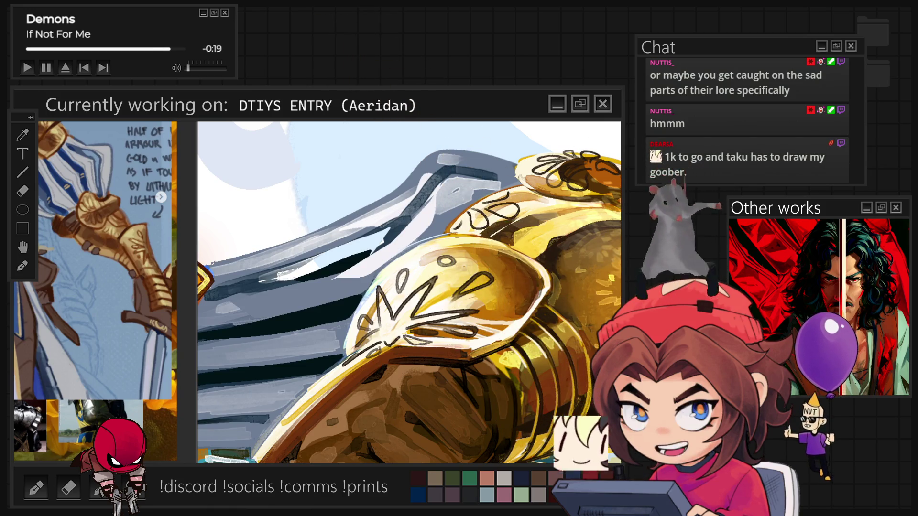
scroll(444, 291, "up", 2)
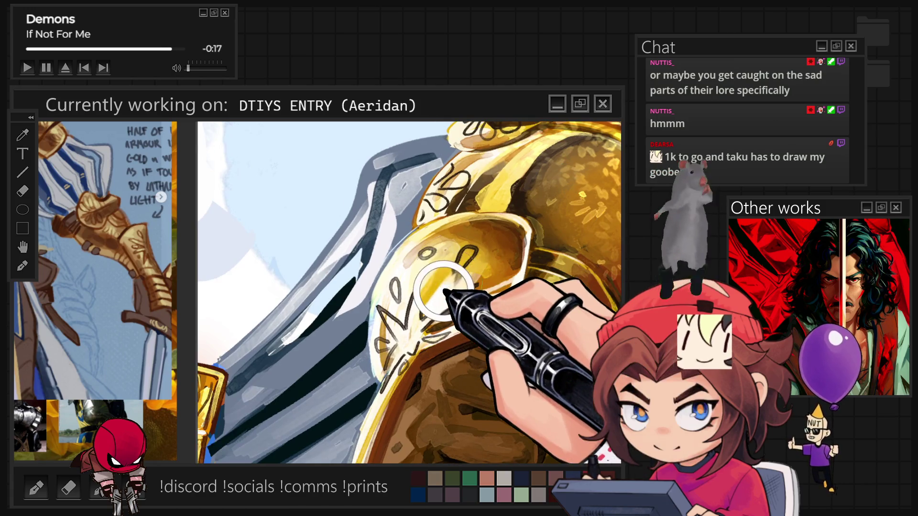
key("bracketleft")
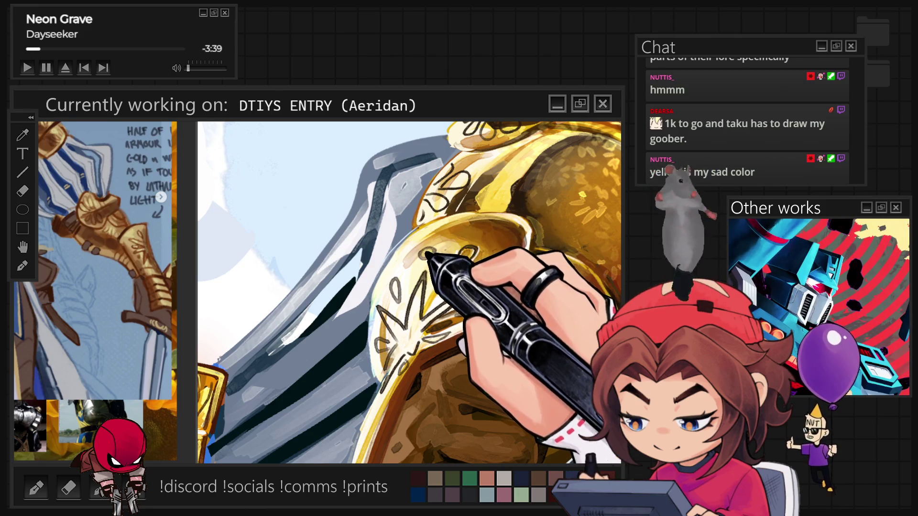
- Sample two gold tones from the pommel to paint the starburst engraving
left_click(412, 269)
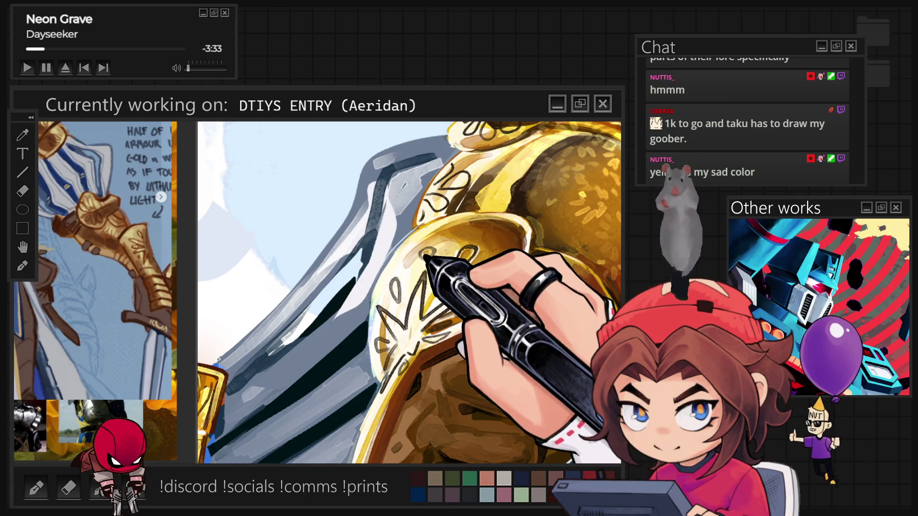
left_click(415, 215)
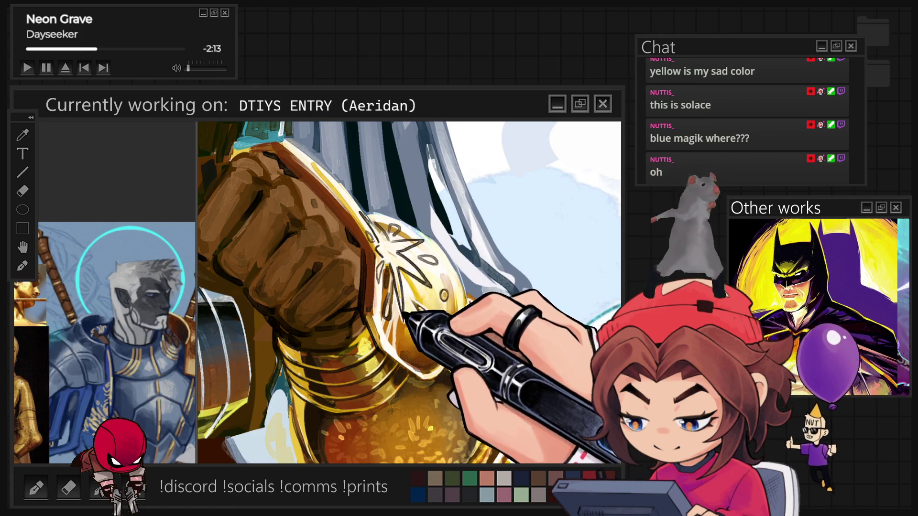
scroll(409, 293, "up", 2)
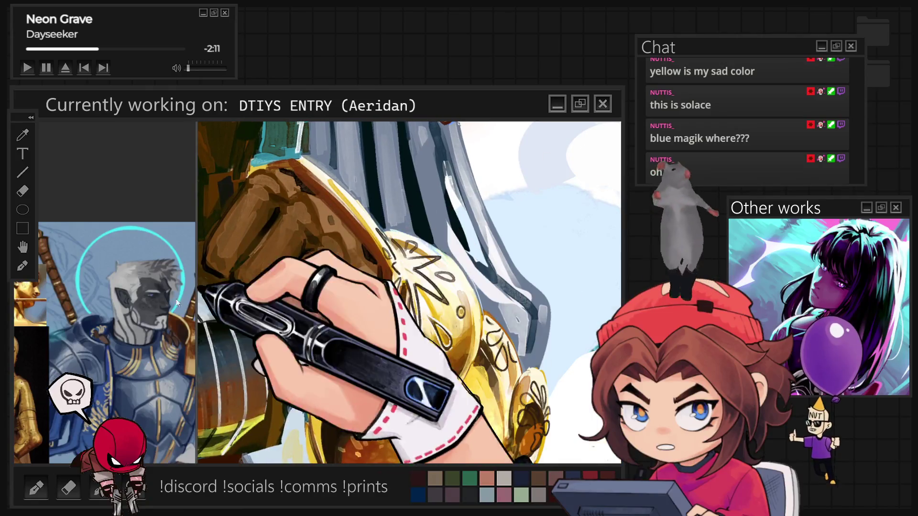